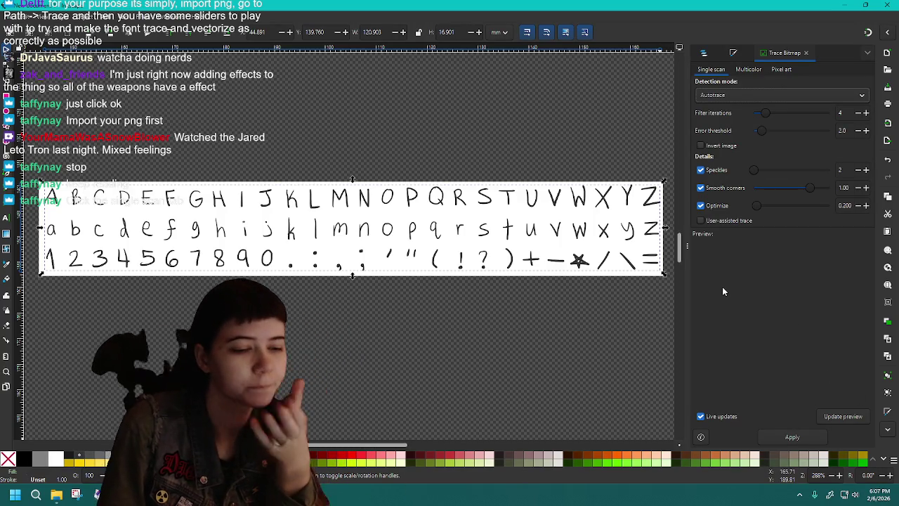
# Refresh the trace preview and compare the Multicolor and Single scan tracing options
pyautogui.click(845, 416)
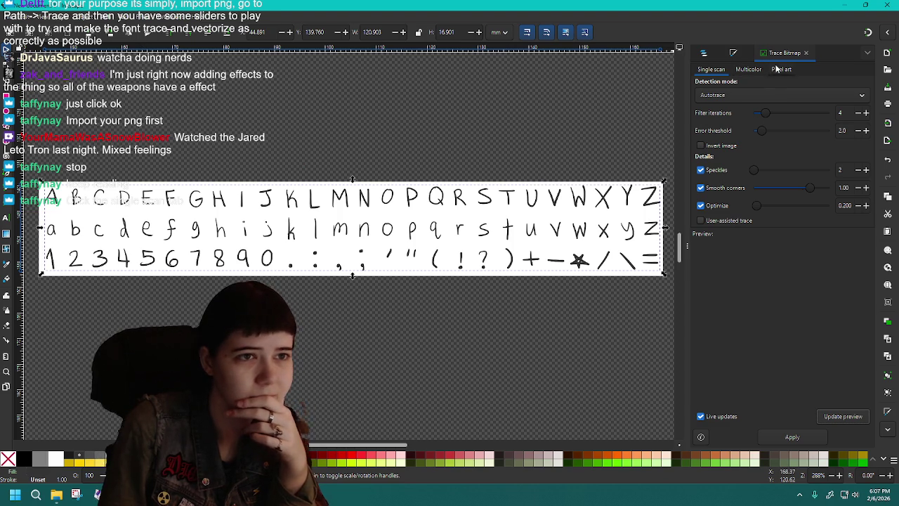
pyautogui.click(747, 69)
pyautogui.click(710, 69)
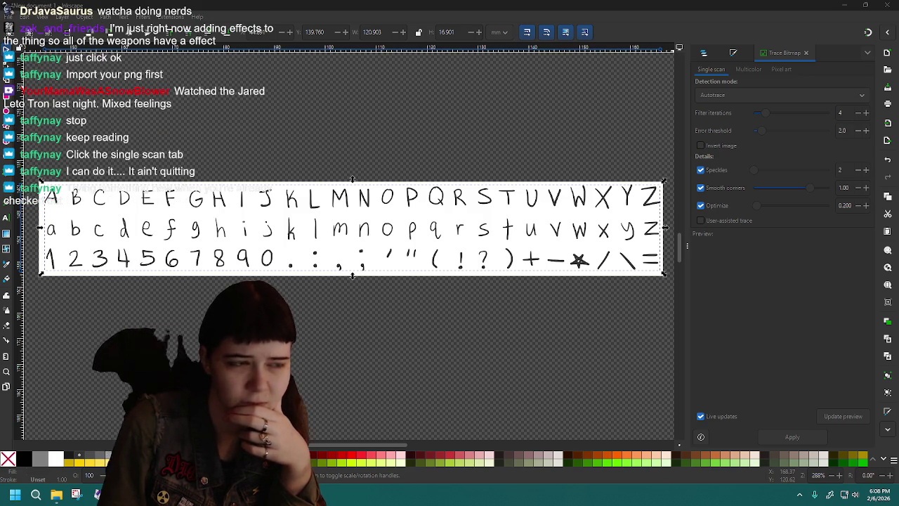
pyautogui.rightClick(485, 239)
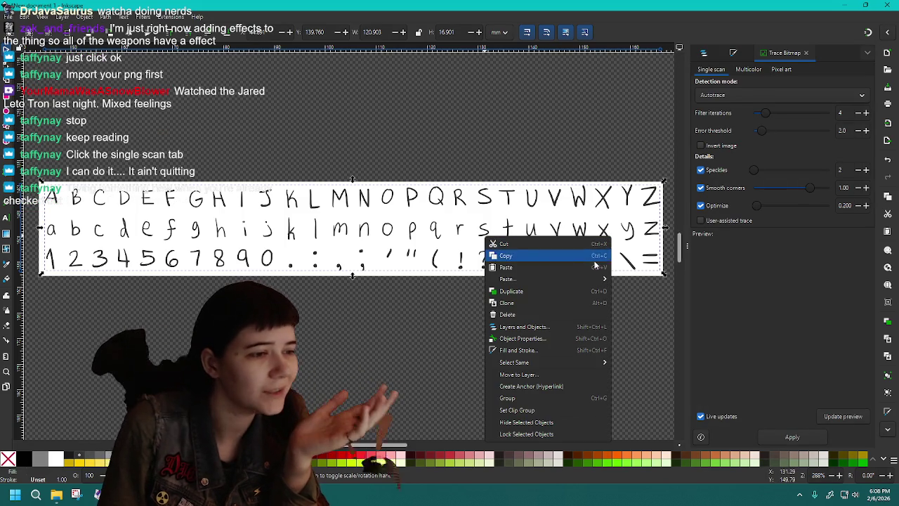
pyautogui.click(729, 258)
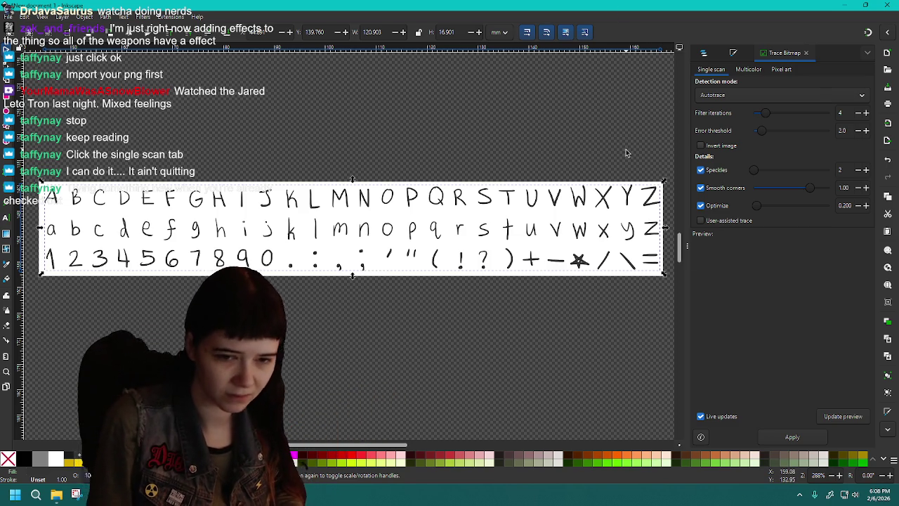
# Try squeezing the alphabet image narrower, undo it, and cancel a started save
pyautogui.press('shift')
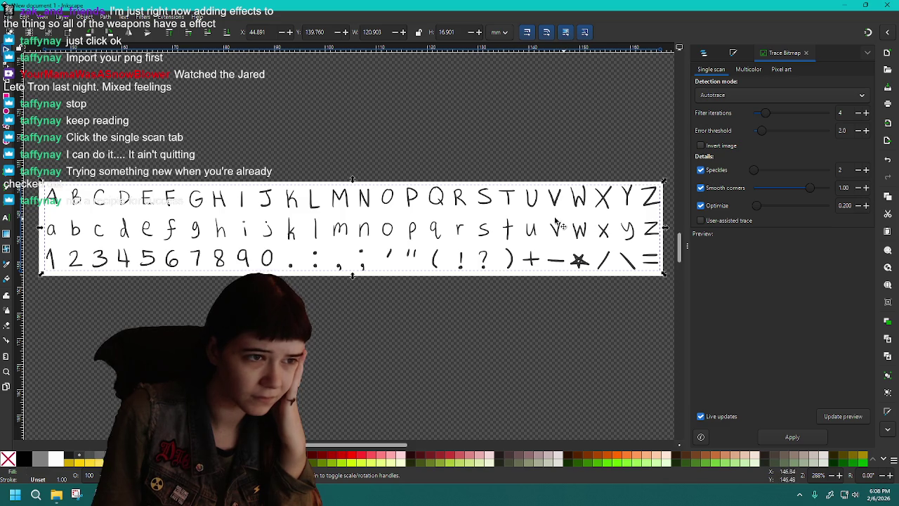
pyautogui.moveTo(668, 231)
pyautogui.mouseDown()
pyautogui.moveTo(622, 235)
pyautogui.moveTo(668, 233)
pyautogui.mouseUp()
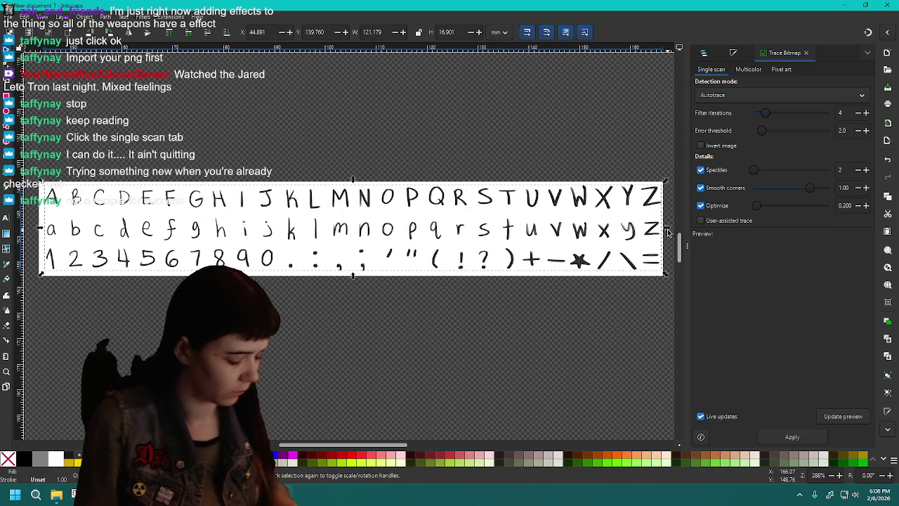
pyautogui.hotkey('ctrl', 'z')
pyautogui.hotkey('ctrl', 'z')
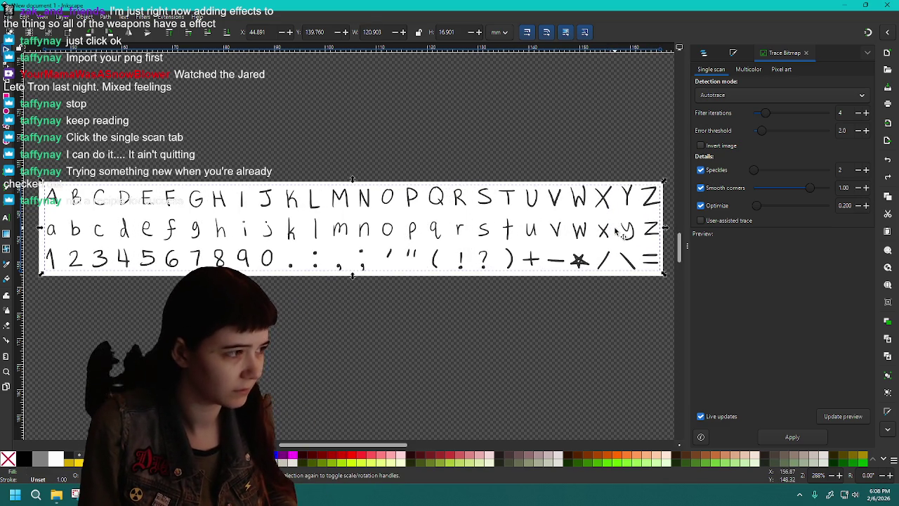
pyautogui.hotkey('ctrl', 's')
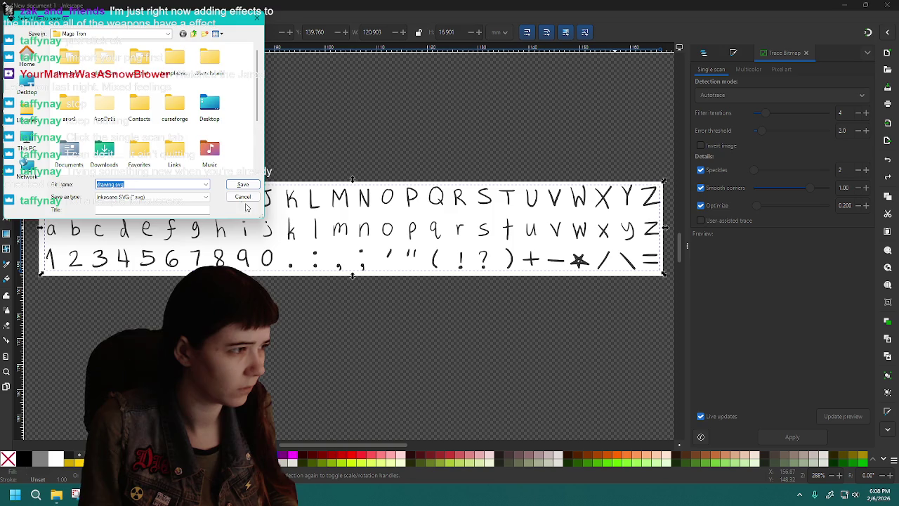
pyautogui.click(242, 197)
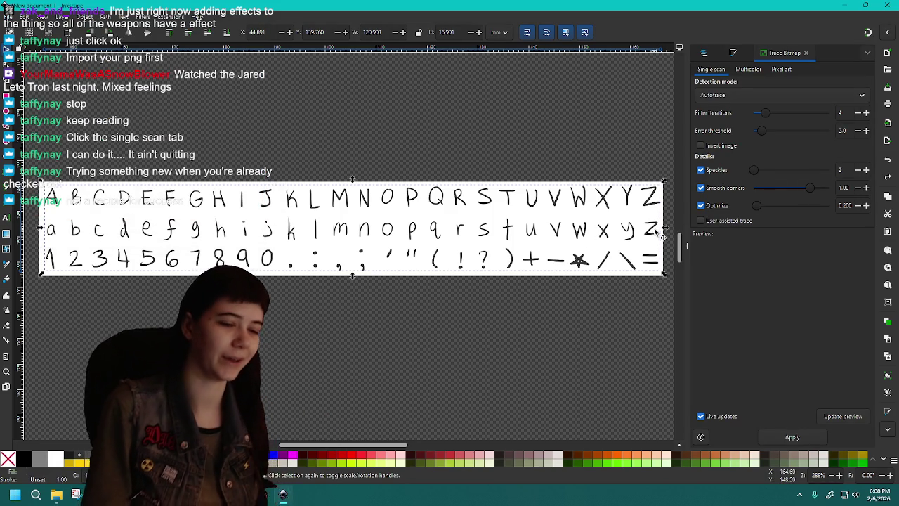
# Drag the alphabet image down off the traced paths and select the faint traced letters
pyautogui.click(620, 160)
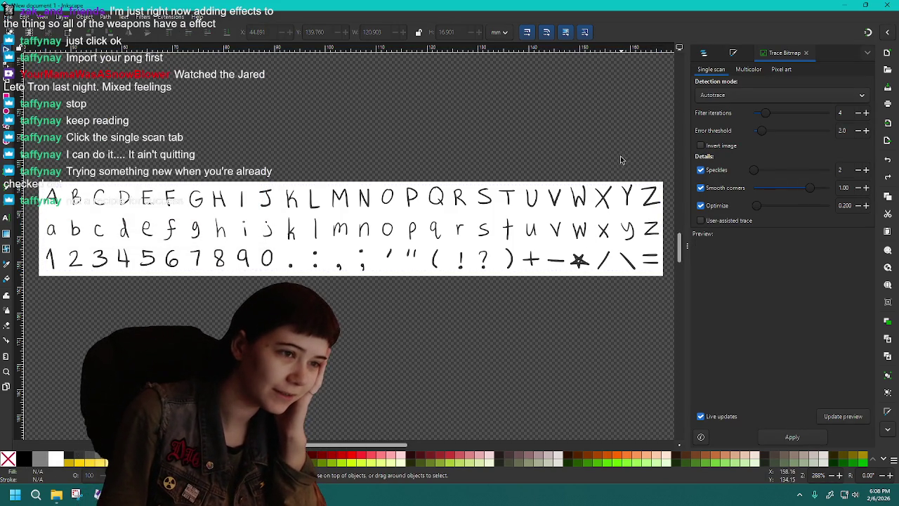
pyautogui.moveTo(625, 197); pyautogui.dragTo(609, 260)
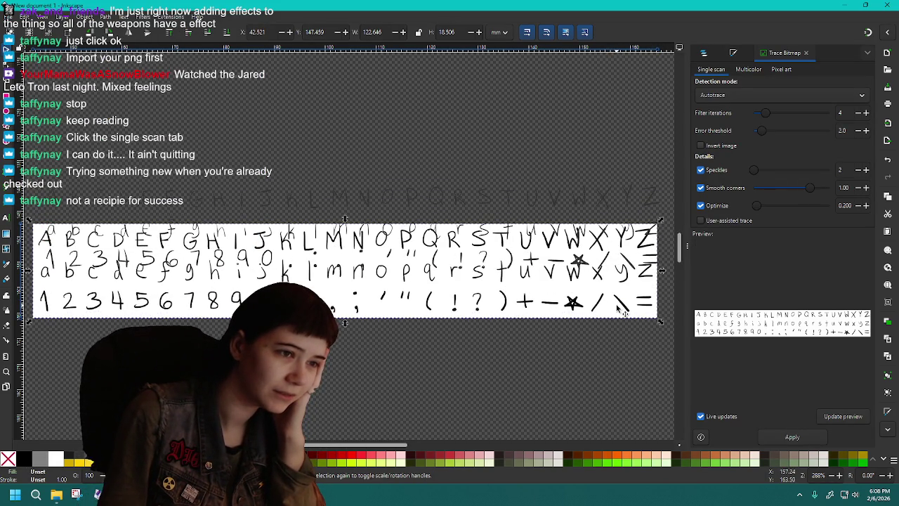
pyautogui.moveTo(618, 307); pyautogui.dragTo(616, 395)
pyautogui.click(505, 232)
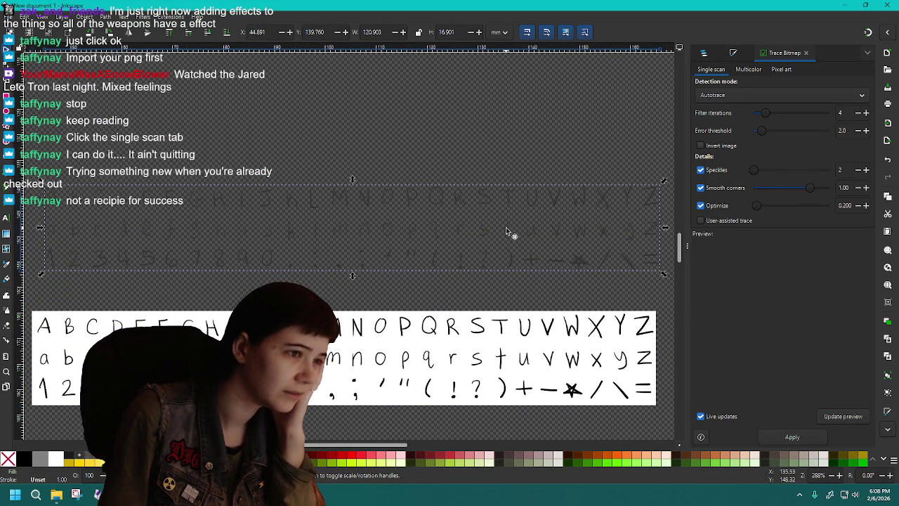
pyautogui.click(527, 237)
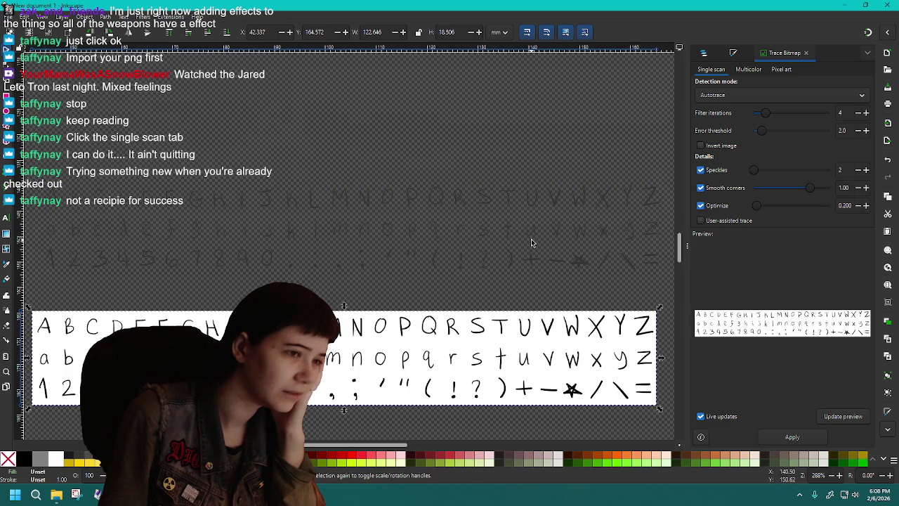
pyautogui.click(528, 235)
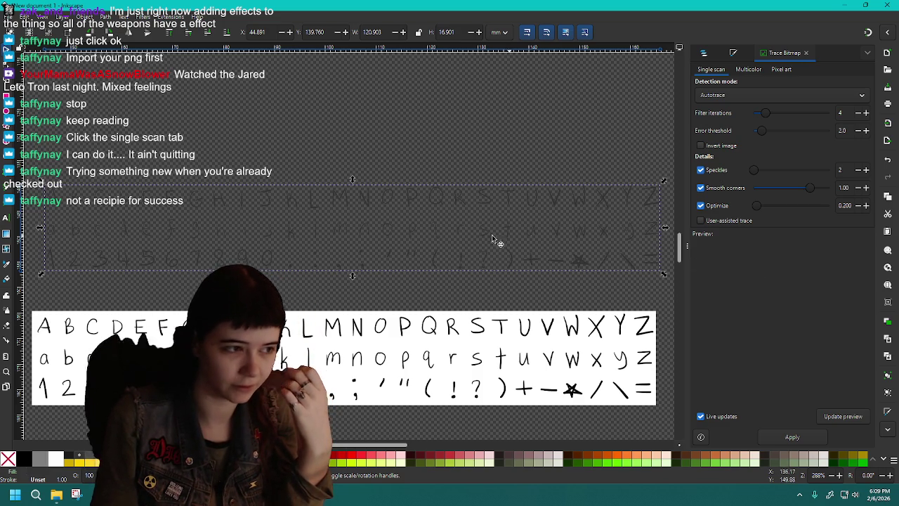
# Line the faint traced letters back up over the alphabet image, then select the image for preview
pyautogui.click(528, 336)
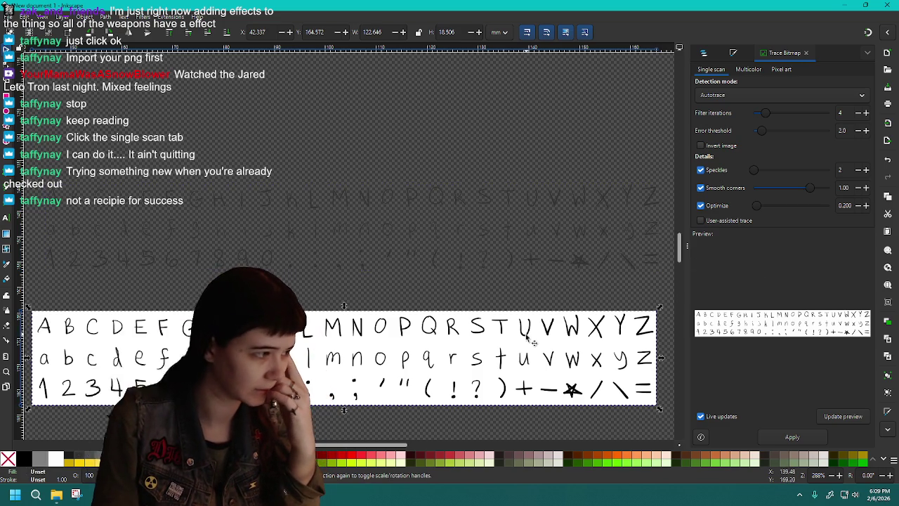
pyautogui.moveTo(526, 342); pyautogui.dragTo(539, 315)
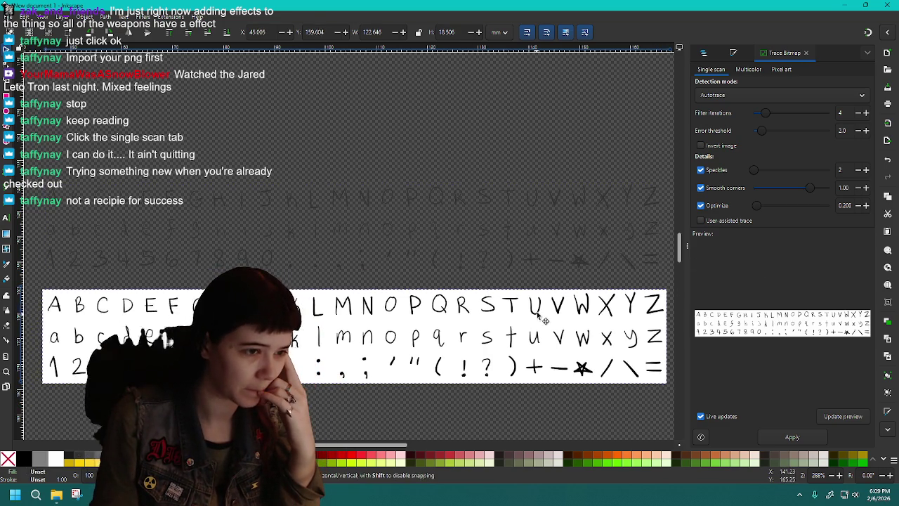
pyautogui.click(554, 231)
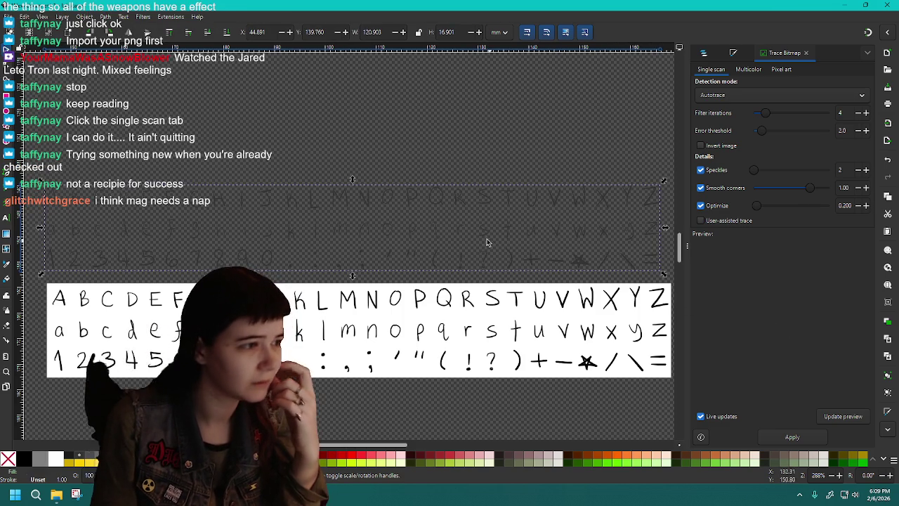
pyautogui.moveTo(476, 230); pyautogui.dragTo(484, 318)
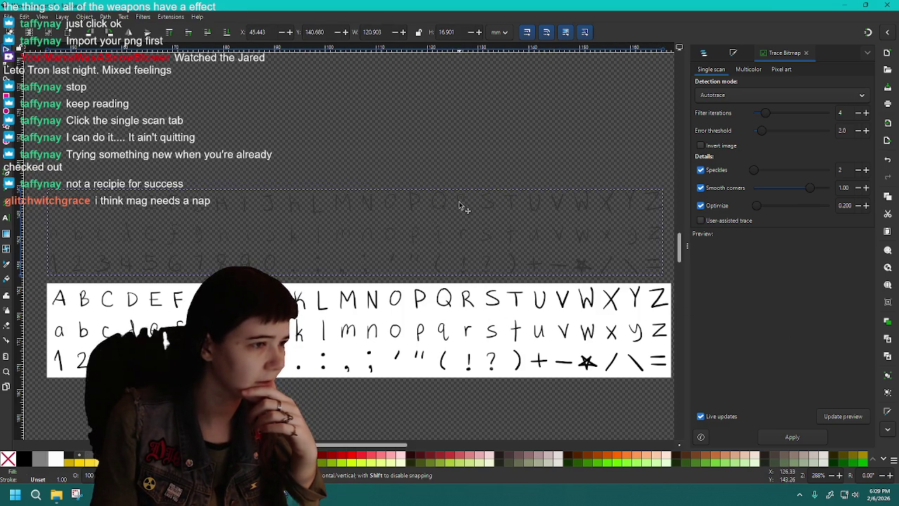
pyautogui.moveTo(463, 207)
pyautogui.mouseDown()
pyautogui.moveTo(464, 310)
pyautogui.moveTo(457, 170)
pyautogui.mouseUp()
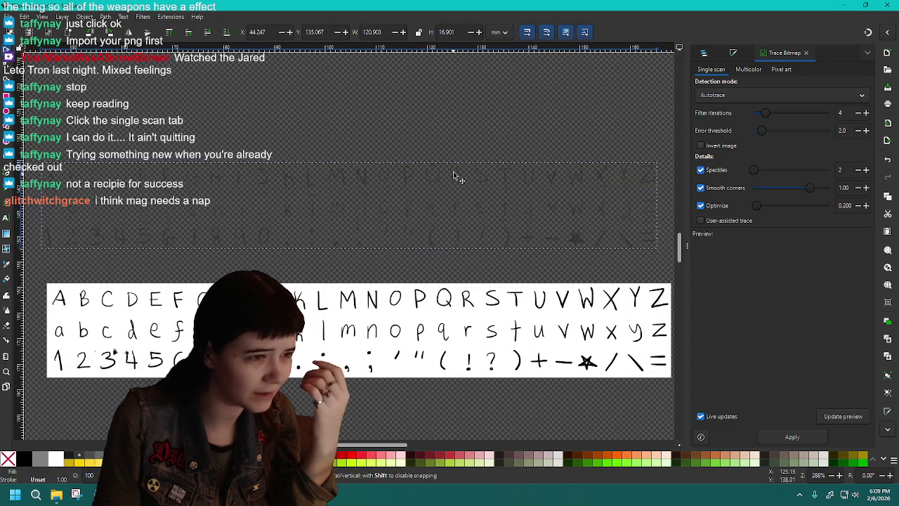
pyautogui.moveTo(514, 203); pyautogui.dragTo(520, 277)
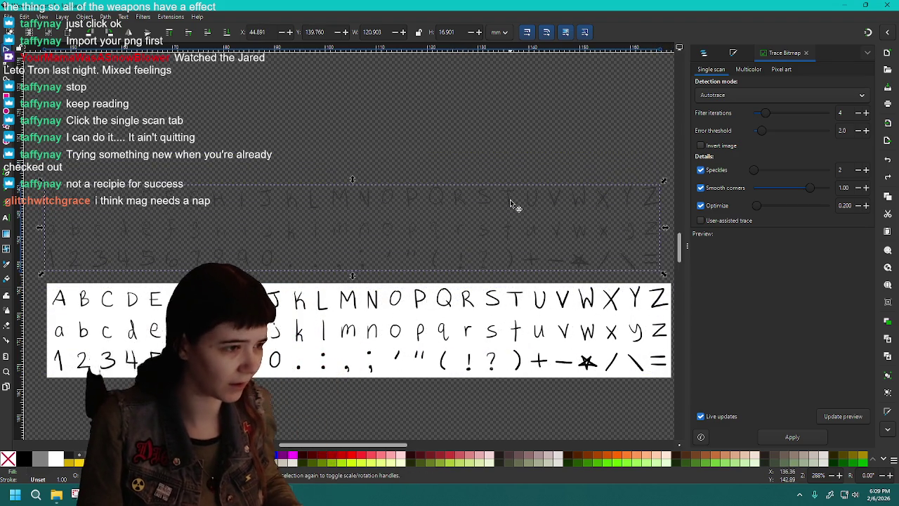
pyautogui.click(542, 228)
# Create a Multicolor trace of the alphabet with Remove background unchecked
pyautogui.click(748, 69)
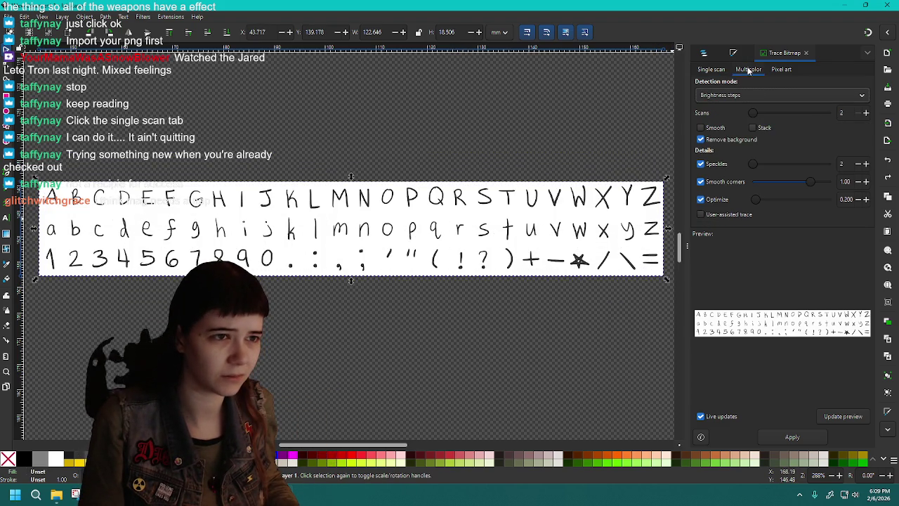
pyautogui.click(713, 70)
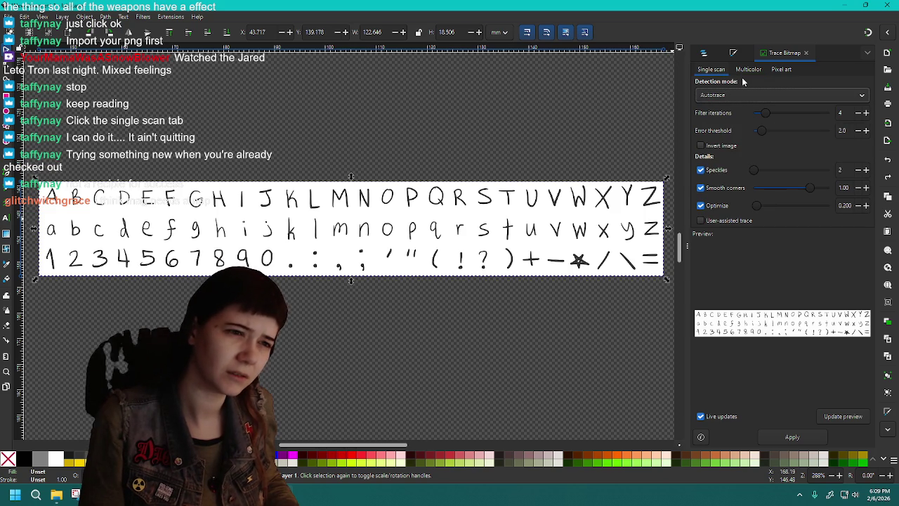
pyautogui.click(747, 69)
pyautogui.click(701, 139)
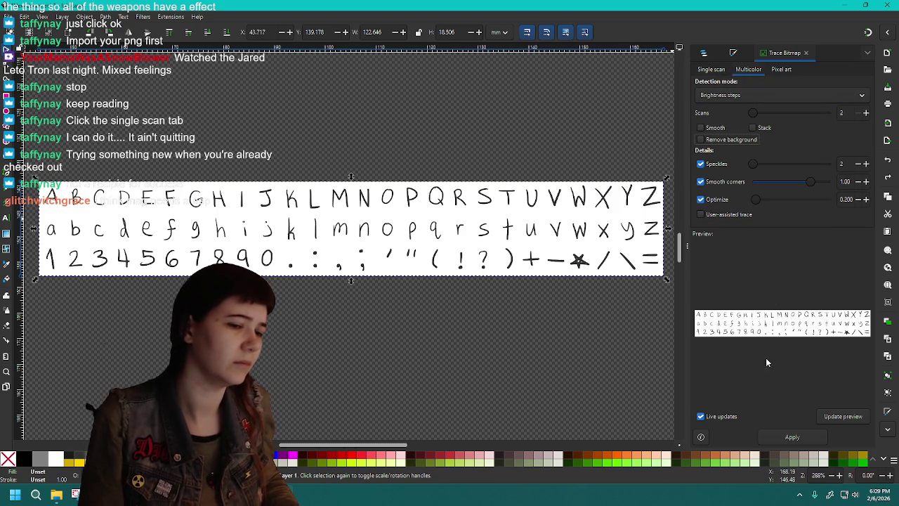
pyautogui.click(792, 437)
# Move the new trace below the image, delete the extra faint traced copy, and reposition the image
pyautogui.moveTo(577, 232); pyautogui.dragTo(580, 343)
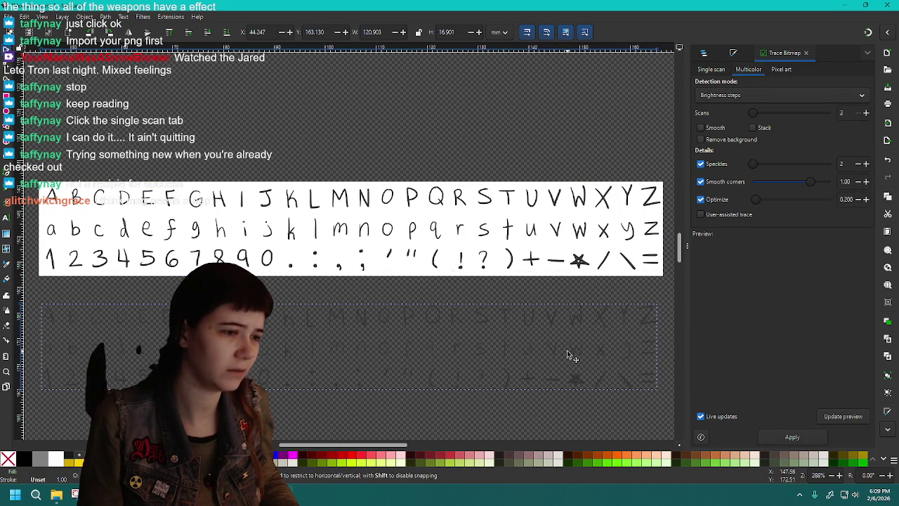
pyautogui.moveTo(596, 236); pyautogui.dragTo(594, 117)
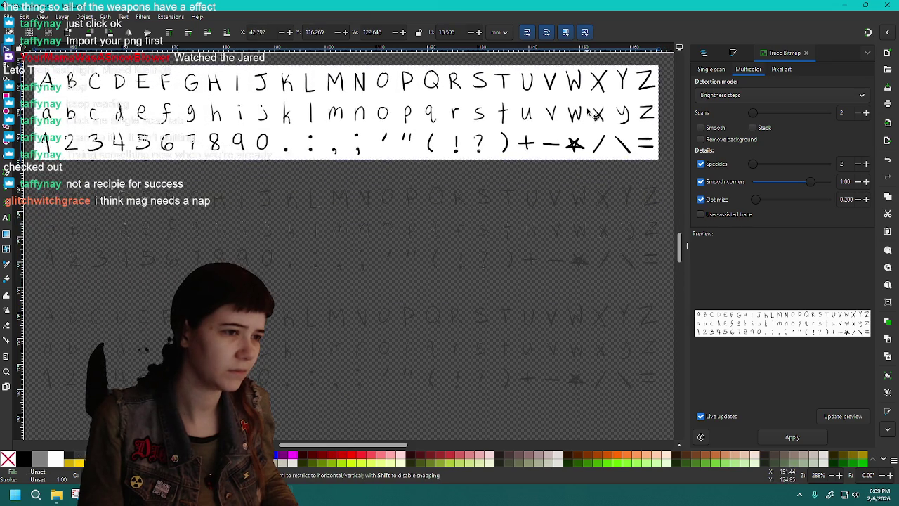
pyautogui.click(577, 223)
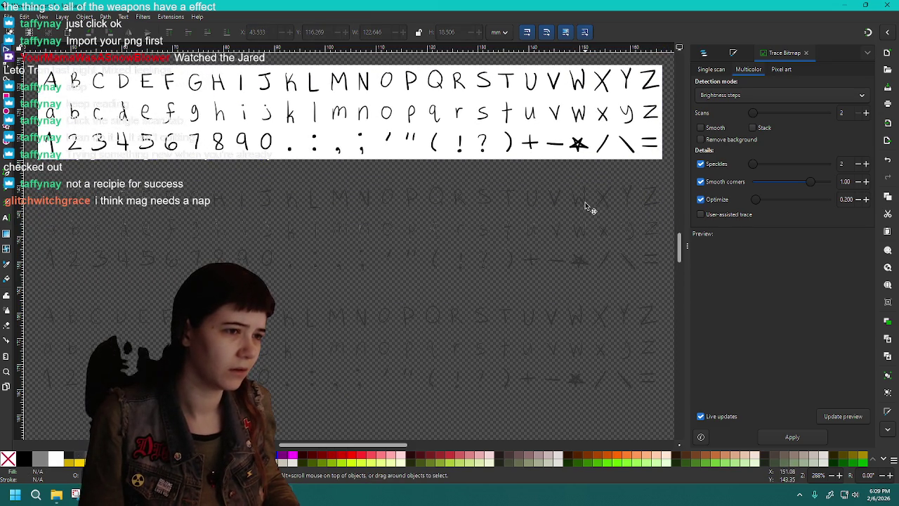
pyautogui.click(587, 204)
pyautogui.press('Delete')
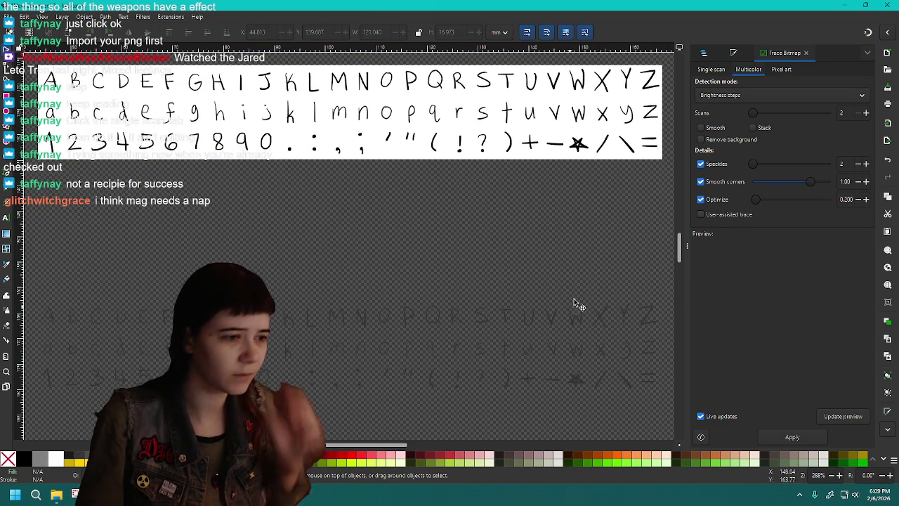
pyautogui.moveTo(578, 148); pyautogui.dragTo(579, 257)
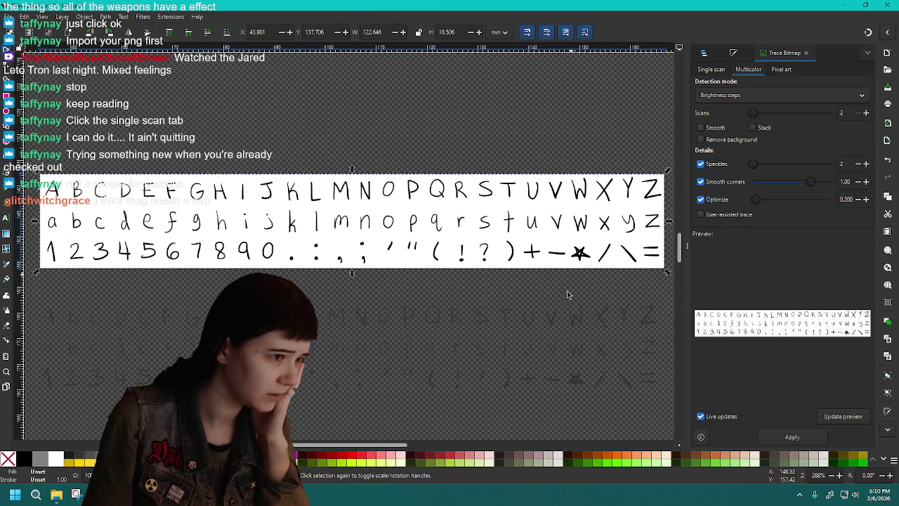
# Drag the traced alphabet copy up so it overlaps the top edge of the PNG
pyautogui.moveTo(556, 325); pyautogui.dragTo(558, 93)
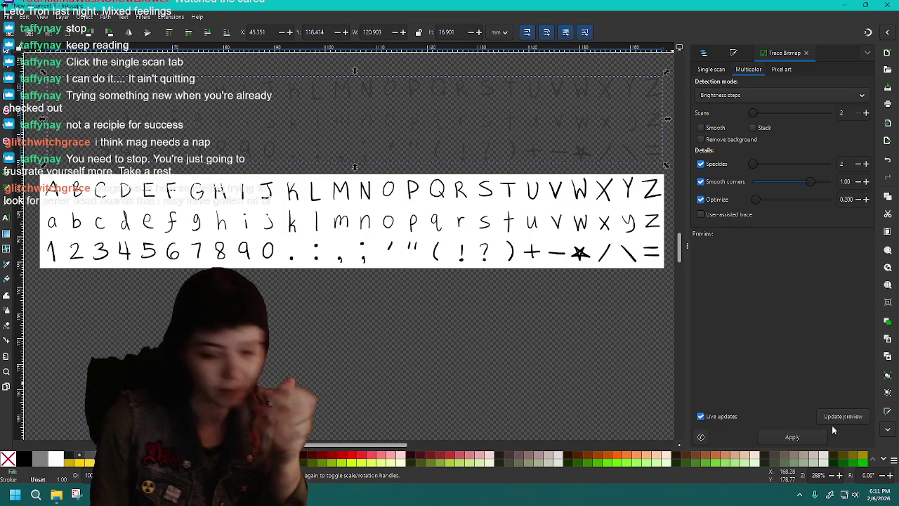
pyautogui.hotkey('alt', 'Tab')
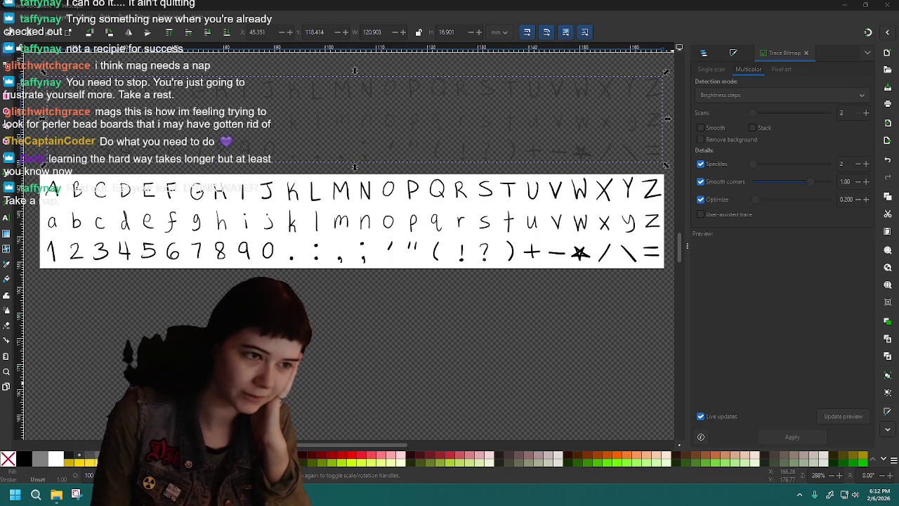
# Start saving drawing.svg and point the save dialog at the F: drive, centred on screen
pyautogui.click(622, 243)
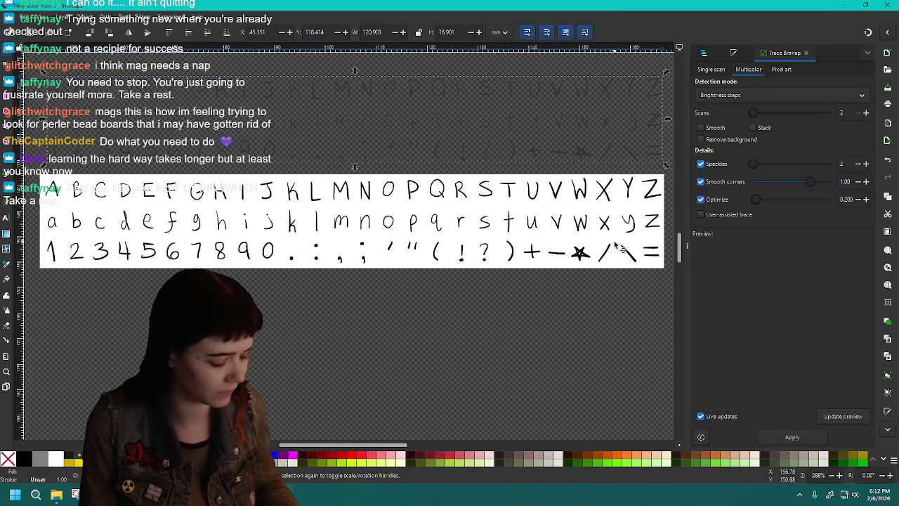
pyautogui.hotkey('ctrl', 's')
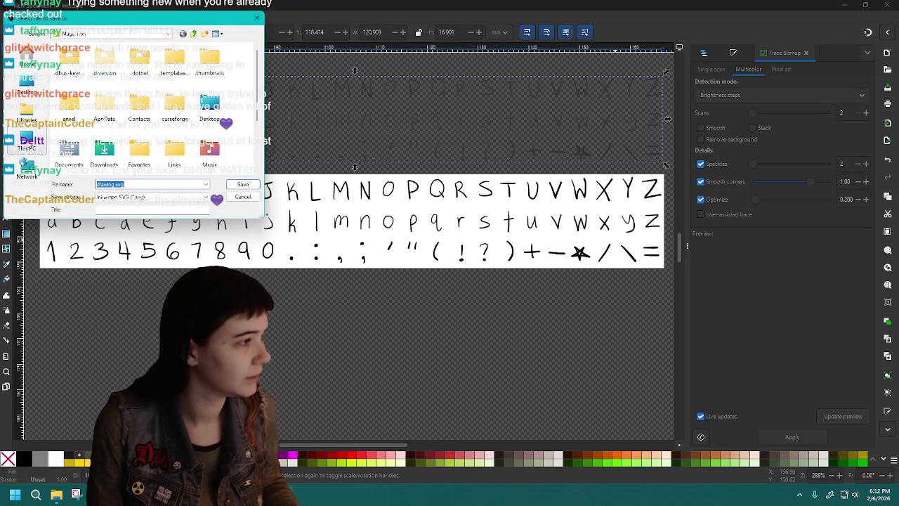
pyautogui.click(26, 140)
pyautogui.doubleClick(119, 85)
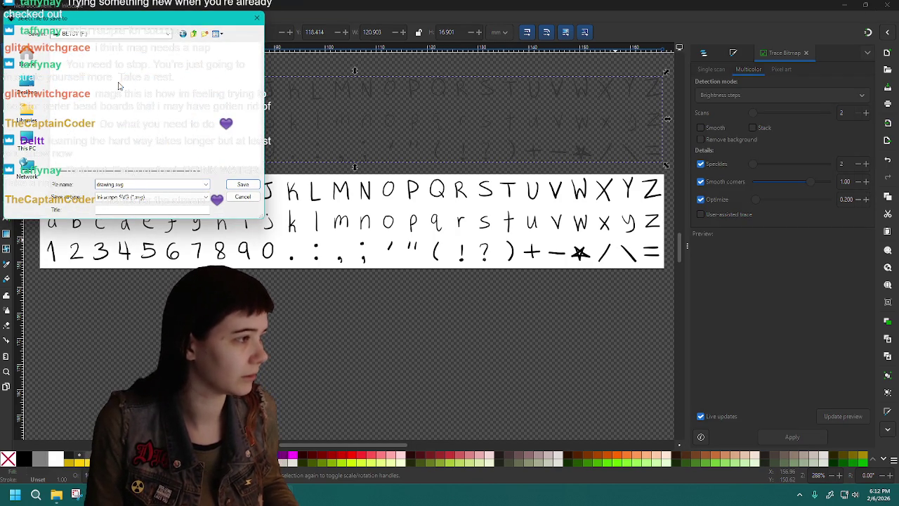
pyautogui.moveTo(172, 17)
pyautogui.mouseDown()
pyautogui.moveTo(532, 183)
pyautogui.moveTo(570, 184)
pyautogui.mouseUp()
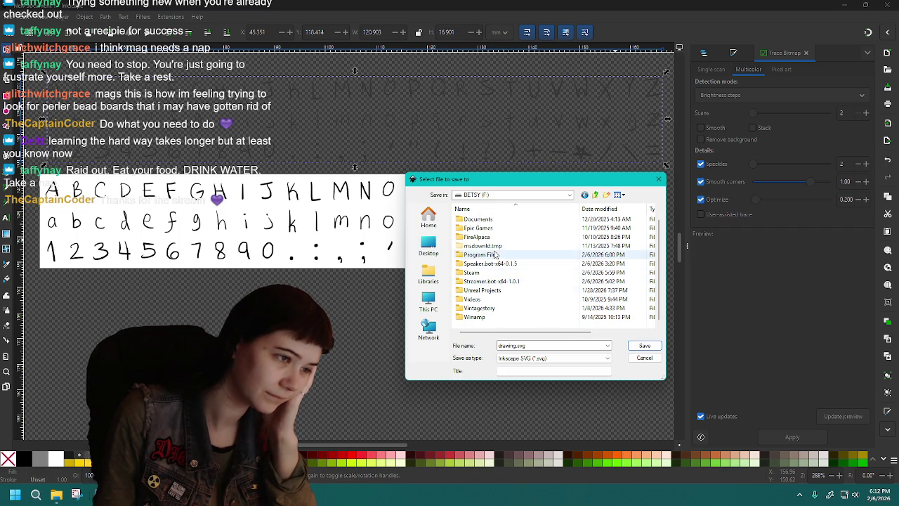
# Browse into the Program Files folder, scroll its contents, then cancel without saving
pyautogui.click(496, 256)
pyautogui.doubleClick(496, 256)
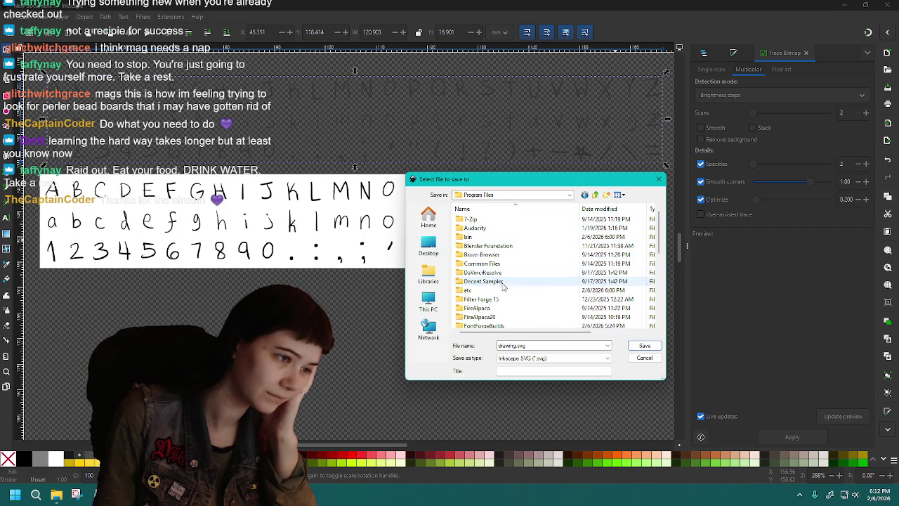
pyautogui.scroll(-2, 499, 313)
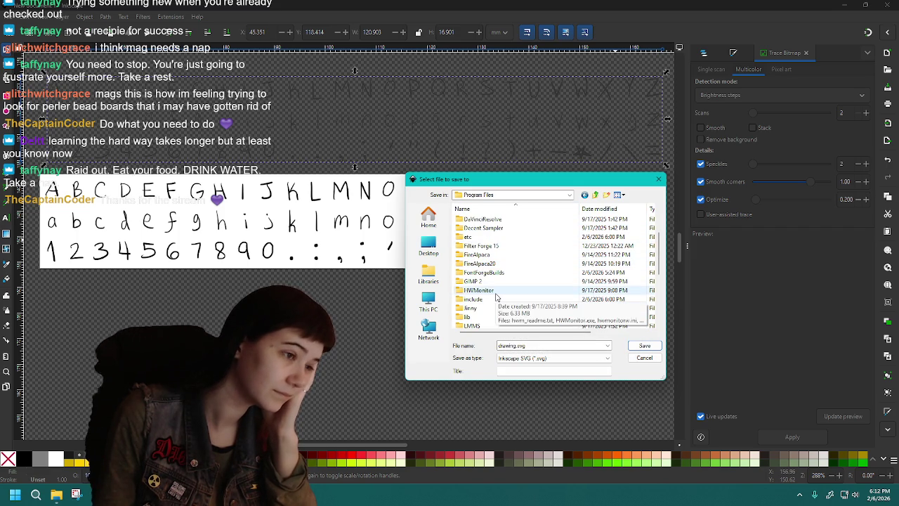
pyautogui.scroll(-1, 496, 253)
pyautogui.scroll(-1, 502, 267)
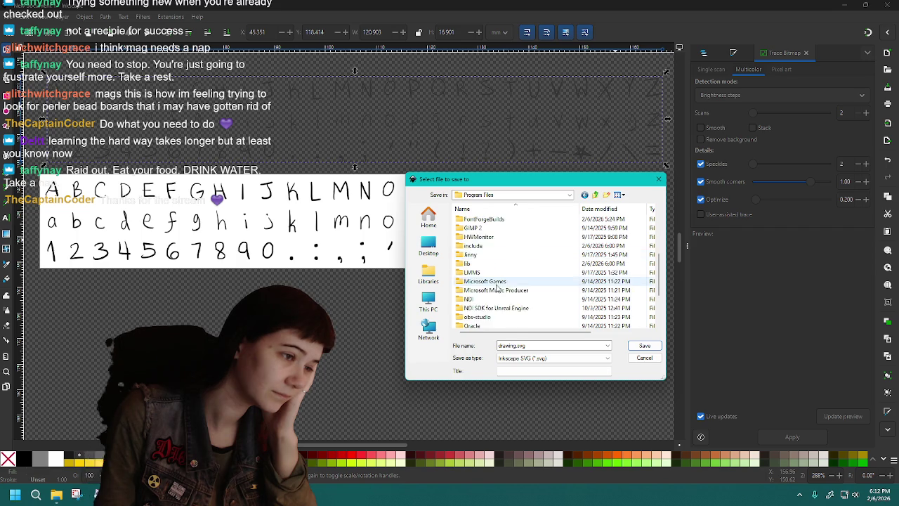
pyautogui.scroll(-1, 509, 285)
pyautogui.scroll(-1, 515, 300)
pyautogui.scroll(3, 516, 300)
pyautogui.scroll(4, 515, 301)
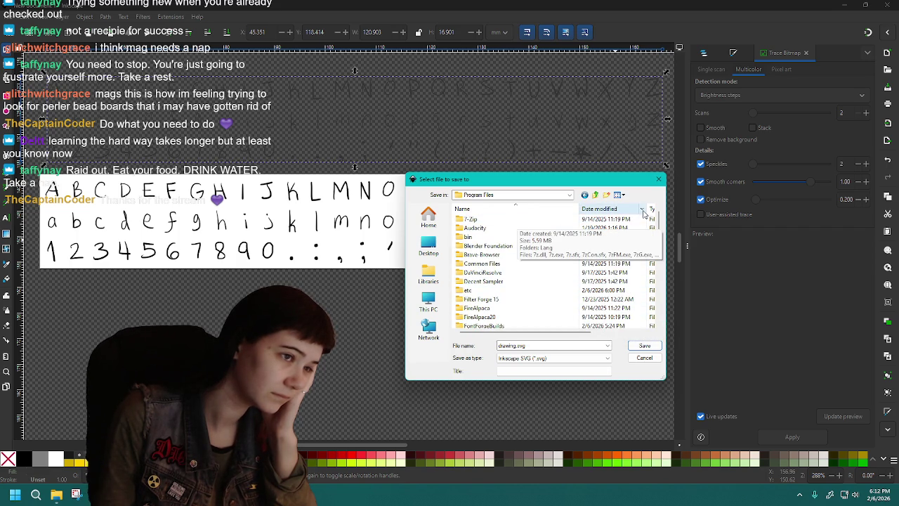
pyautogui.press('Escape')
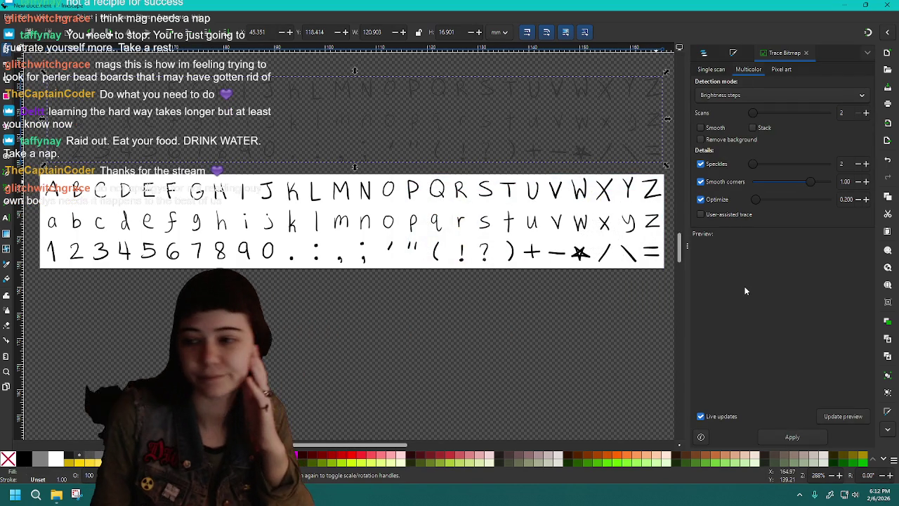